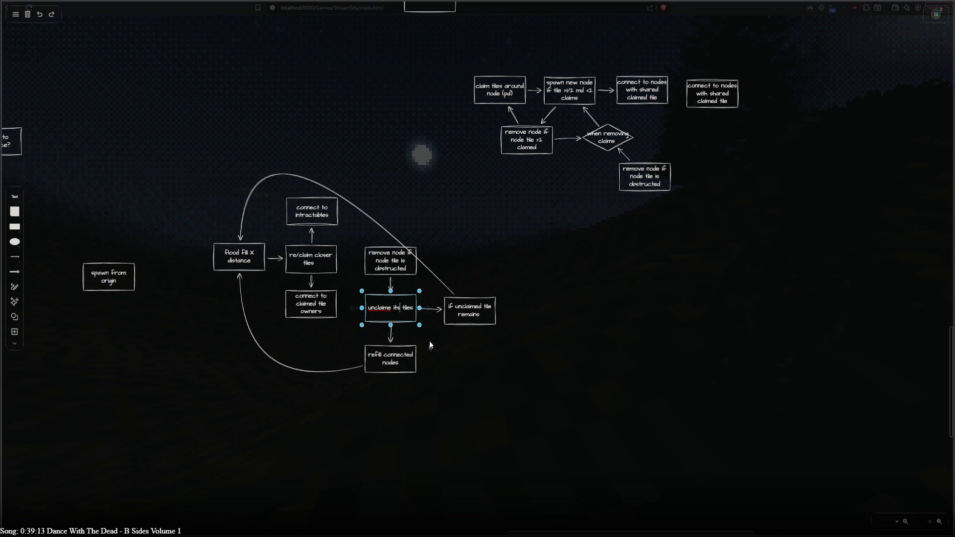
Move 'if unclaimed tile remains' lower, run its arrow from 'refill connected nodes', and bow the loop arrow up-right.
left_click(476, 319)
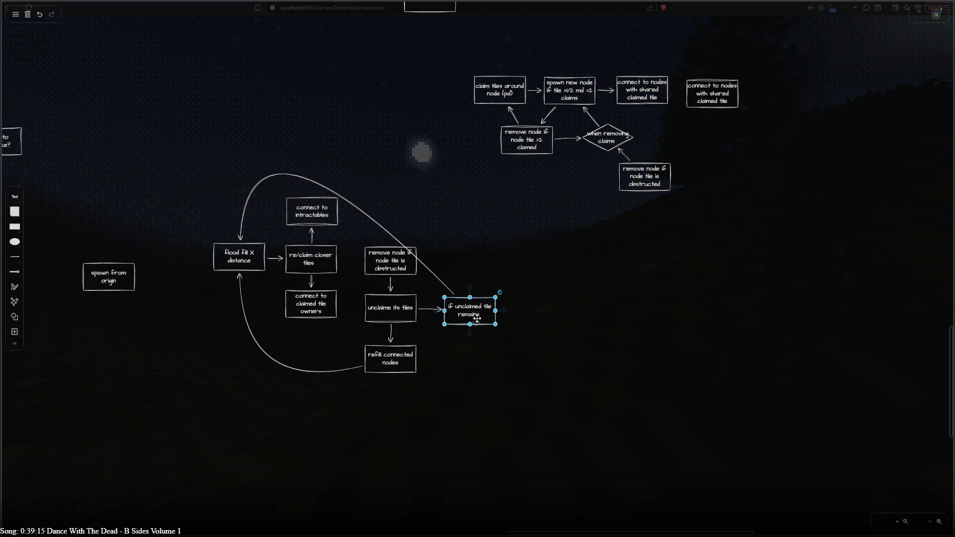
left_click_drag(451, 307, 449, 362)
left_click(428, 335)
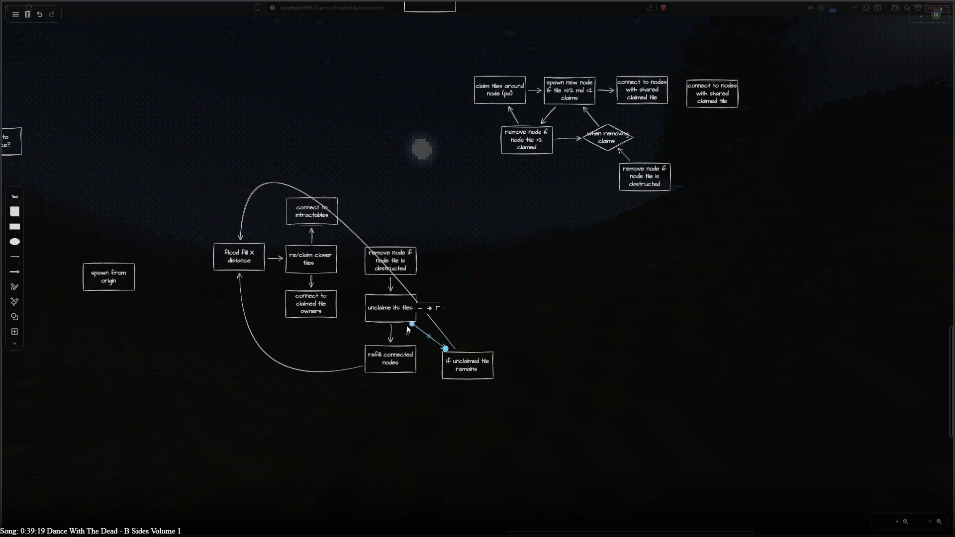
mouse_move(412, 323)
left_mouse_down()
mouse_move(410, 353)
mouse_move(461, 355)
mouse_move(458, 362)
left_mouse_up()
left_click(438, 324)
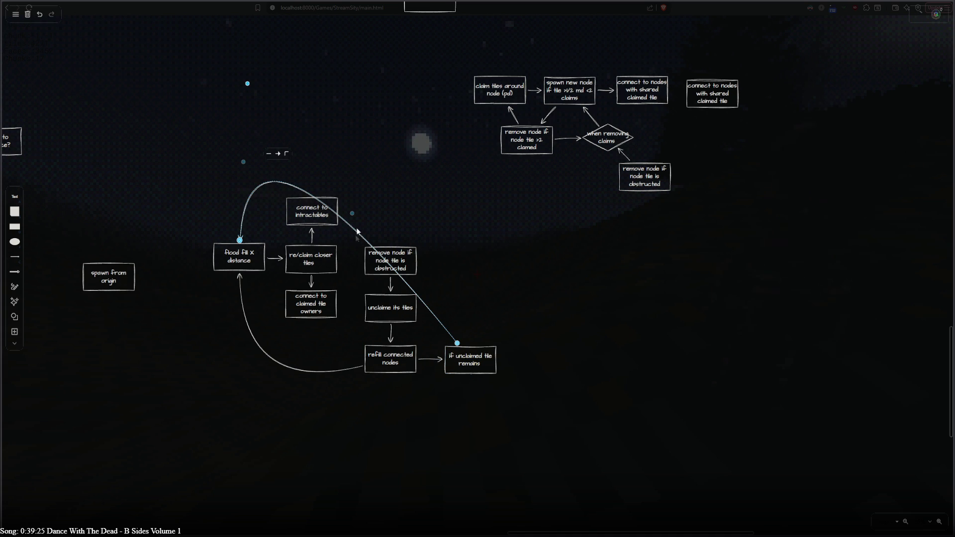
mouse_move(351, 212)
left_mouse_down()
mouse_move(440, 190)
mouse_move(468, 238)
left_mouse_up()
left_click(533, 321)
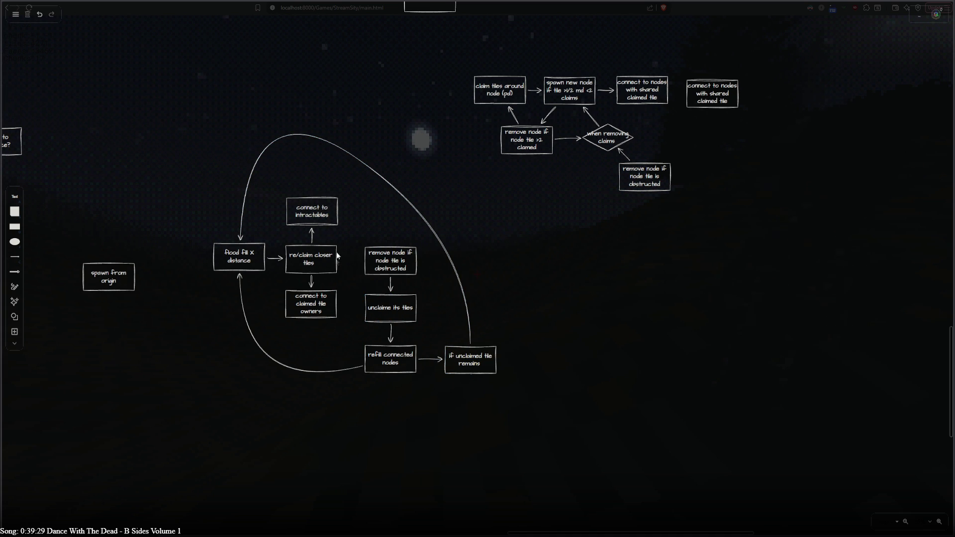
Select the four obstruction-chain boxes together and move them up and to the left.
left_click(312, 232)
left_click(377, 273)
left_click(391, 316, "shift")
left_click(401, 372, "shift")
left_click(472, 369, "shift")
mouse_move(474, 374)
left_mouse_down()
mouse_move(421, 256)
mouse_move(342, 158)
mouse_move(238, 164)
mouse_move(345, 162)
left_mouse_up()
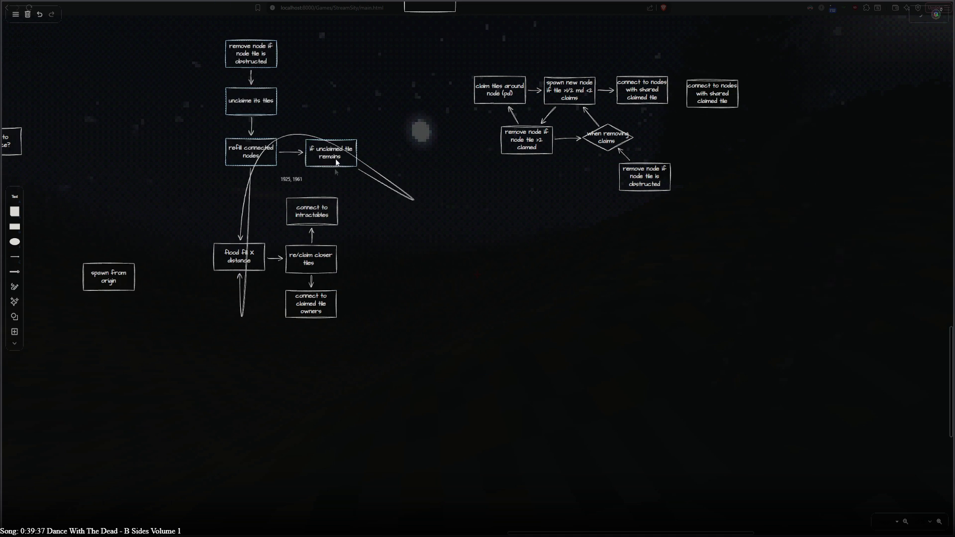
Replace the old curved loop arrow with a straight arrow into 'flood fill X distance'.
key("a")
key("Escape")
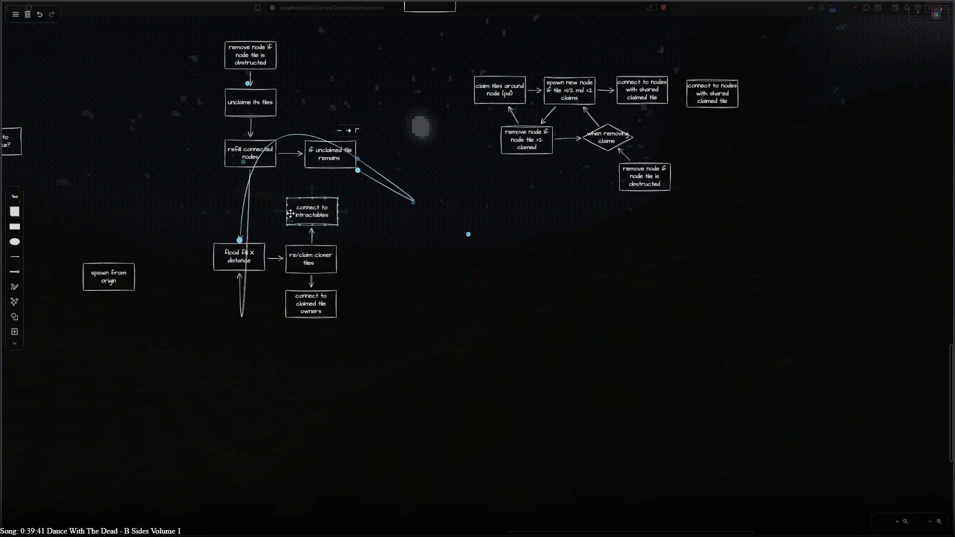
key("Delete")
key("a")
mouse_move(332, 179)
left_mouse_down()
mouse_move(232, 259)
mouse_move(251, 191)
mouse_move(241, 338)
mouse_move(251, 158)
mouse_move(241, 244)
left_mouse_up()
key("a")
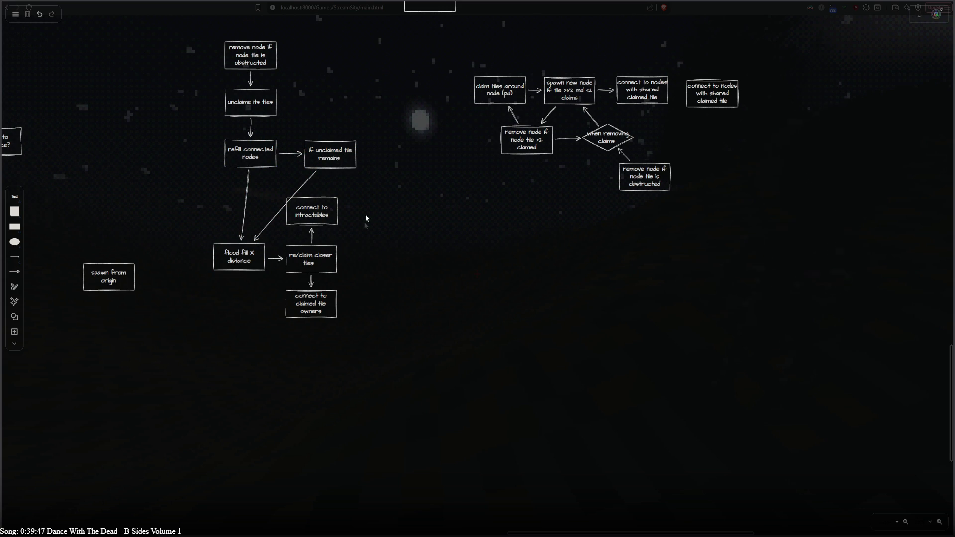
Shift 'spawn from origin' left and move the four-box column left and down beside 'flood fill X distance'.
left_click_drag(374, 225, 629, 260)
left_click_drag(354, 320, 251, 314)
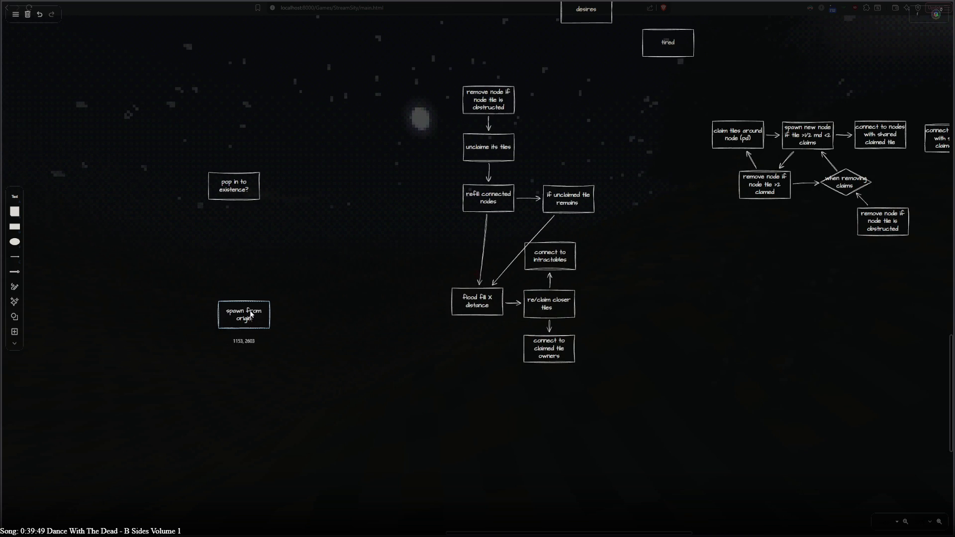
left_click(466, 108)
left_click(482, 141, "shift")
left_click(490, 196, "shift")
left_click(572, 204, "shift")
mouse_move(572, 204)
left_mouse_down()
mouse_move(460, 213)
mouse_move(452, 248)
mouse_move(450, 239)
left_mouse_up()
left_click(421, 384)
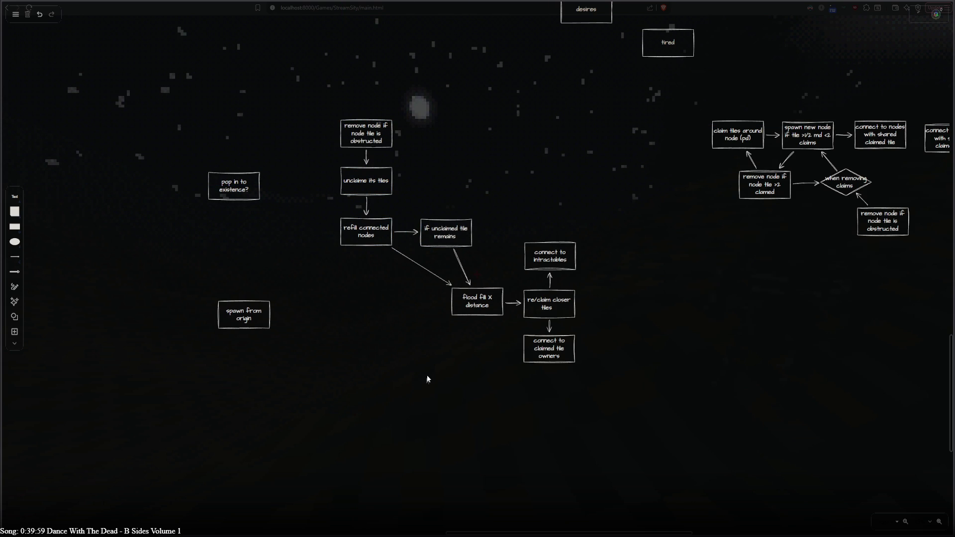
left_click(476, 302)
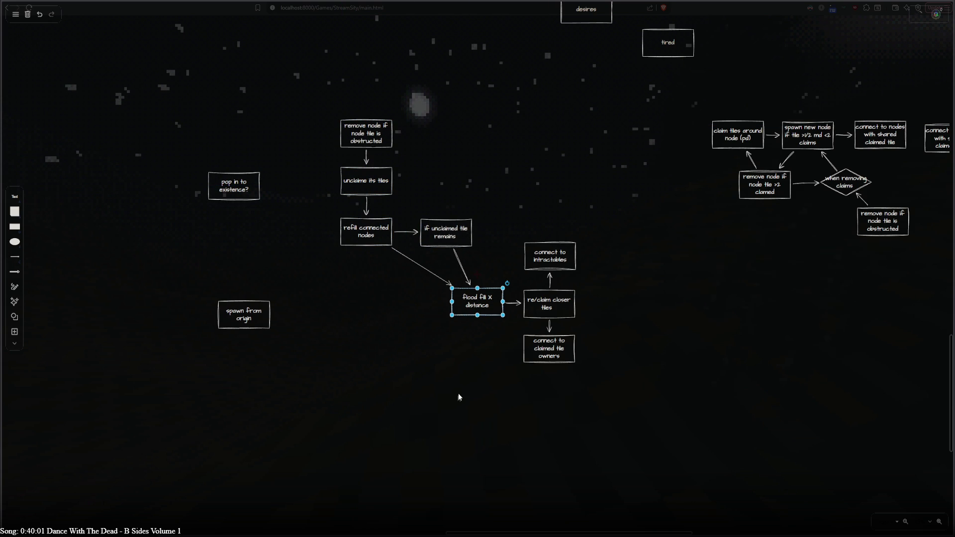
Step through undo/redo history, then reshape the lower return arc into 'flood fill X distance'.
left_click_drag(462, 393, 301, 359)
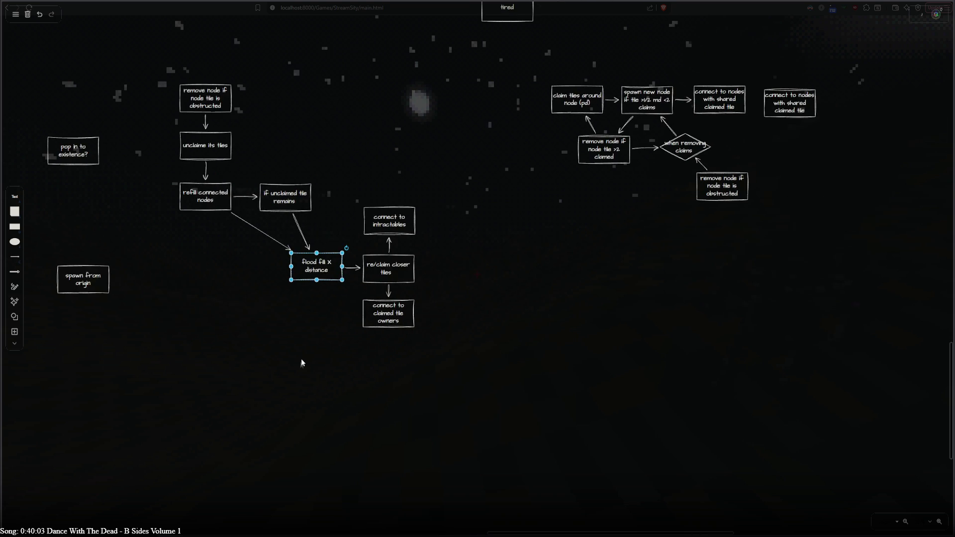
key("ctrl+z")
key("ctrl+z")
key("ctrl+z")
key("ctrl+shift+z")
key("ctrl+shift+z")
key("ctrl+shift+z")
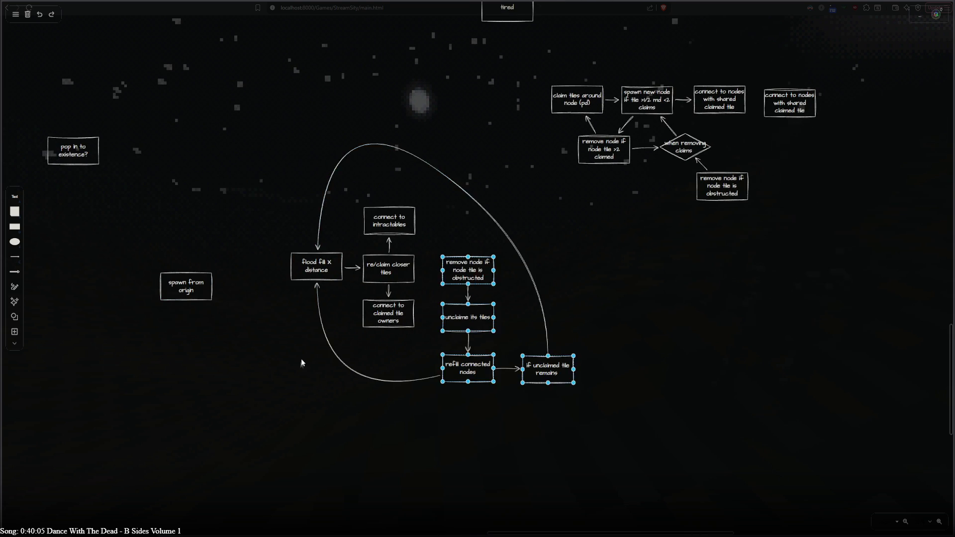
key("ctrl+shift+z")
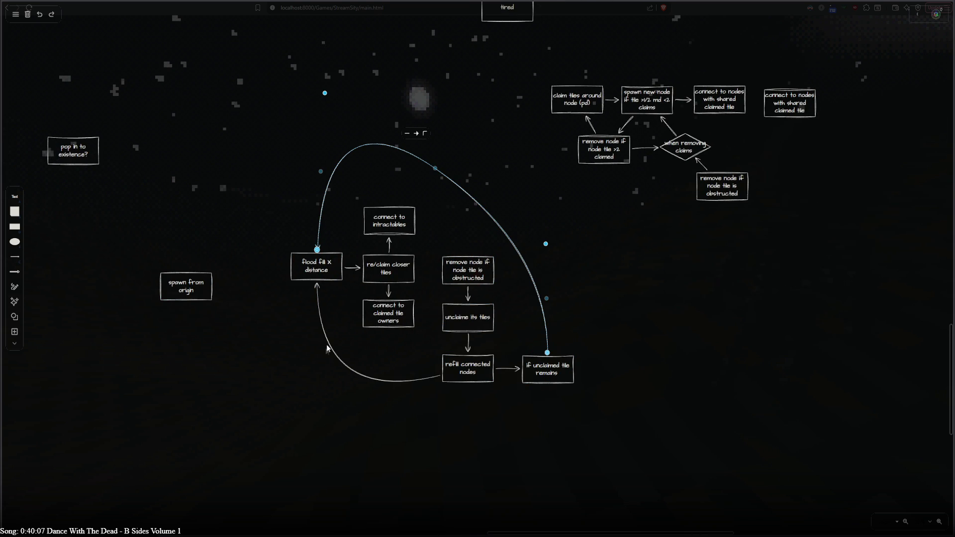
key("ctrl+shift+z")
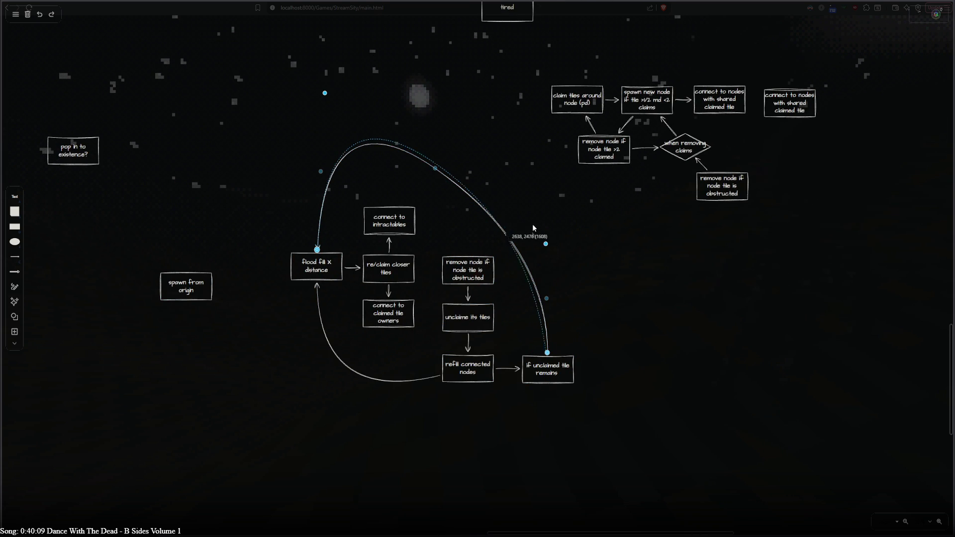
key("ctrl+shift+z")
key("ctrl+shift+z")
key("ctrl+shift+z")
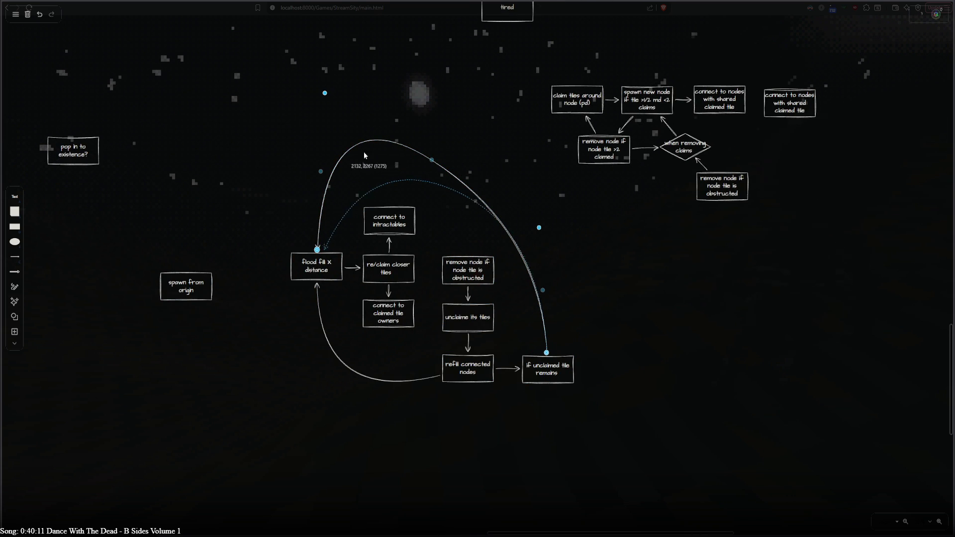
left_click(365, 380)
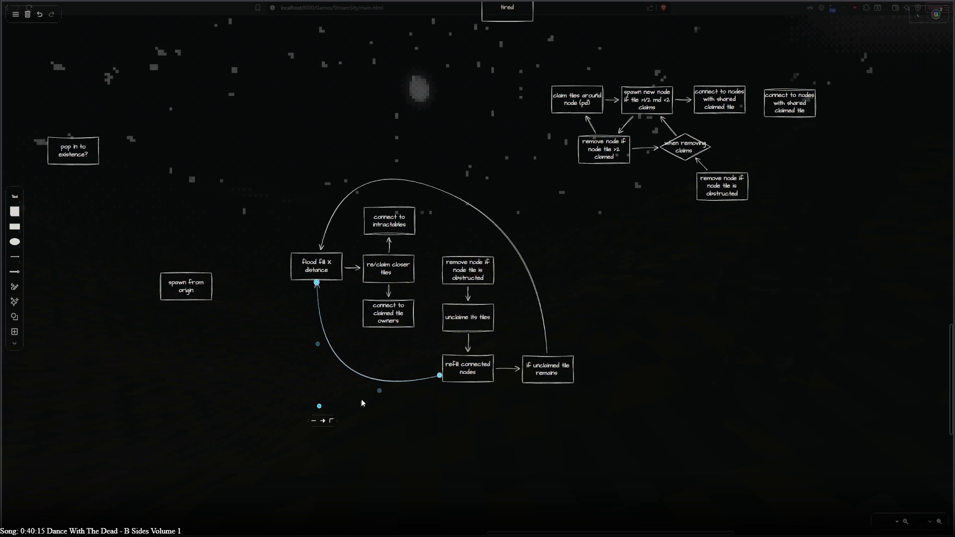
left_click_drag(378, 391, 389, 418)
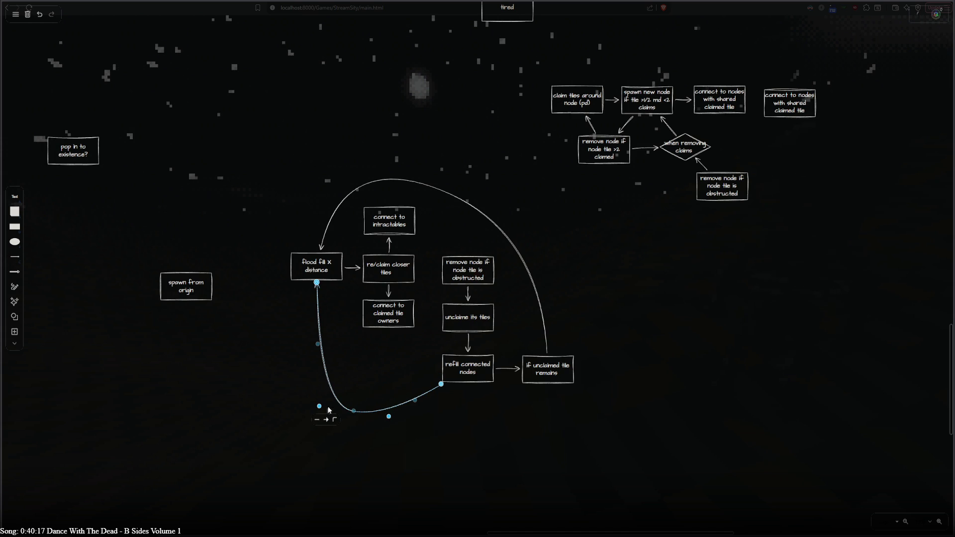
left_click_drag(319, 406, 317, 331)
Arch the upper loop arrow from 'if unclaimed tile remains' widely over the boxes.
left_click(469, 204)
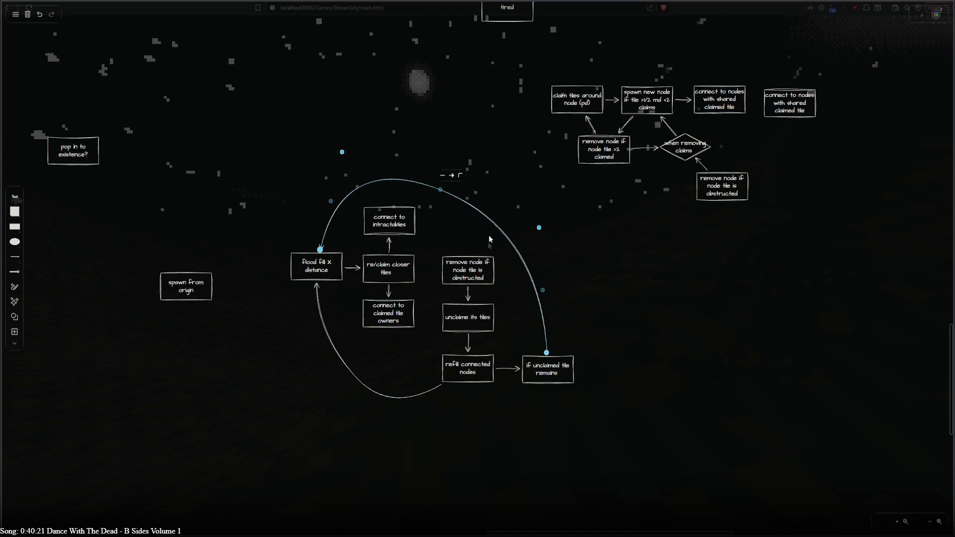
mouse_move(440, 189)
left_mouse_down()
mouse_move(454, 187)
mouse_move(438, 237)
mouse_move(463, 155)
left_mouse_up()
left_click_drag(342, 152, 348, 191)
mouse_move(539, 227)
left_mouse_down()
mouse_move(491, 225)
mouse_move(503, 225)
left_mouse_up()
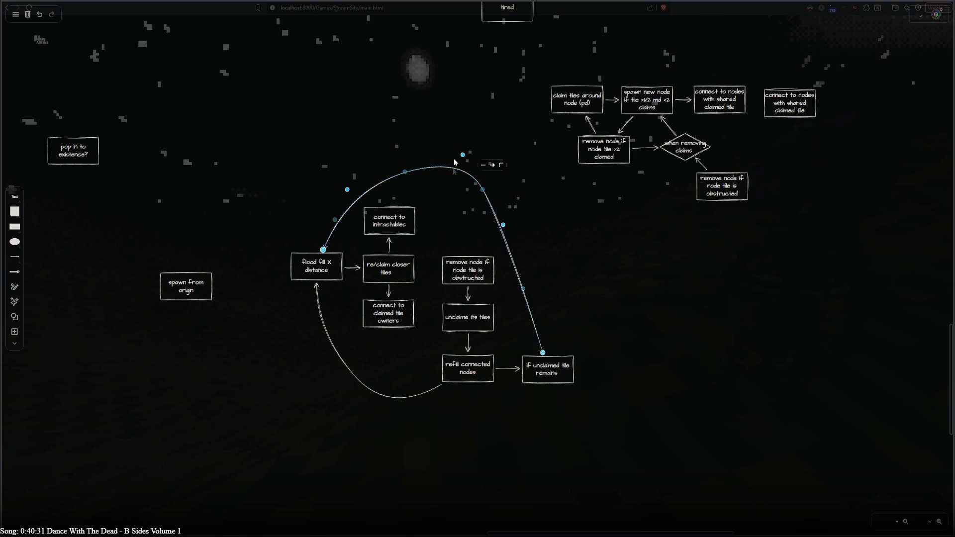
mouse_move(429, 168)
left_mouse_down()
mouse_move(393, 172)
mouse_move(410, 169)
mouse_move(324, 255)
mouse_move(333, 250)
left_mouse_up()
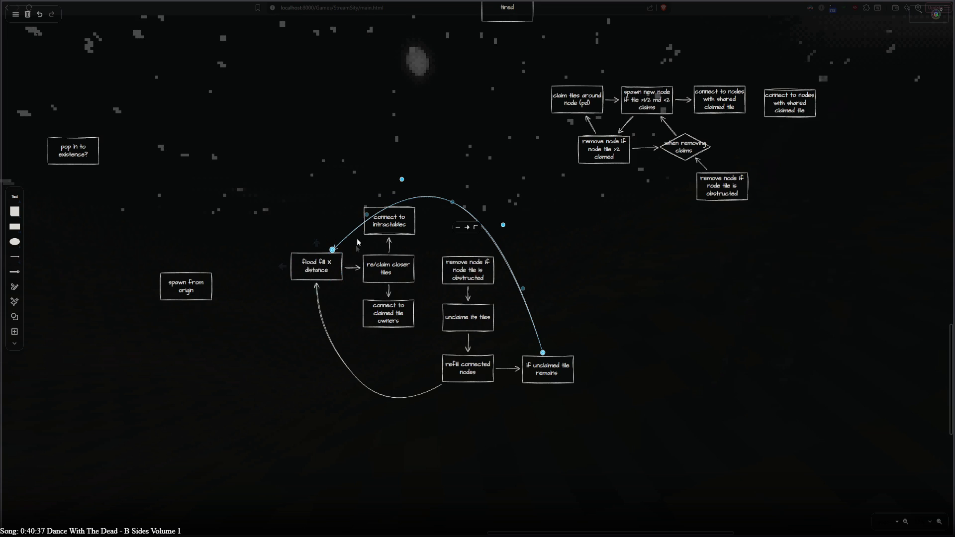
left_click_drag(401, 180, 354, 180)
left_click(390, 396)
left_click(490, 442)
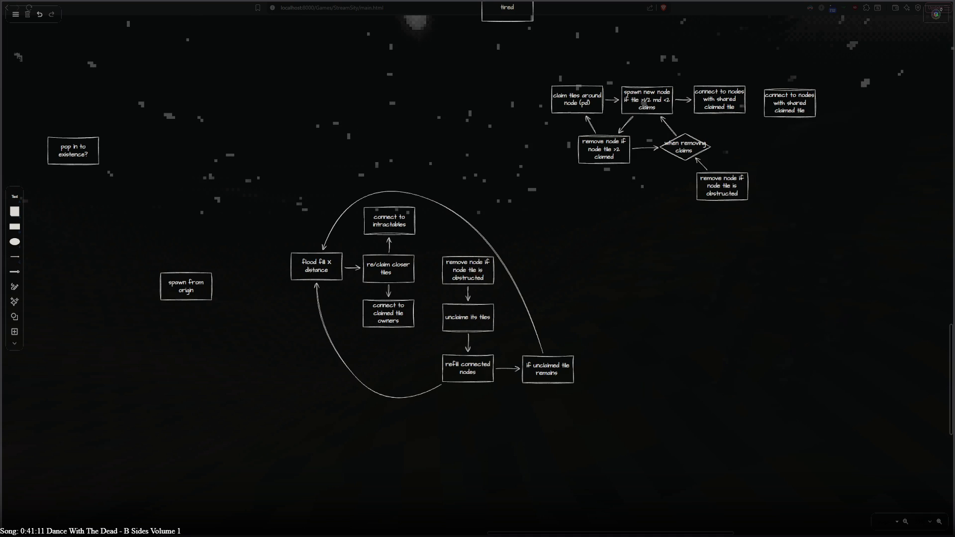
Reload the Excalidraw page with F5.
key("F5")
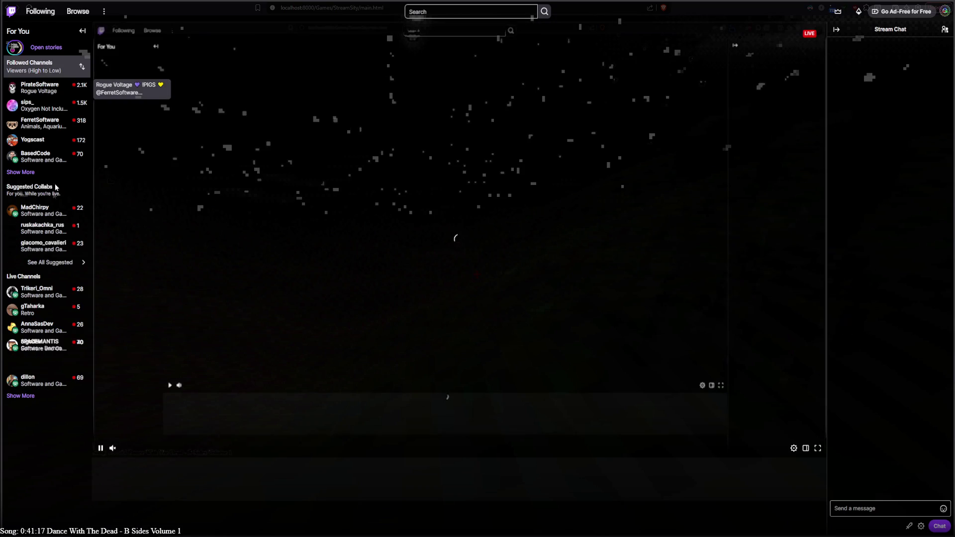
Expand Followed Channels, then go from the chatter's user card to their channel page.
left_click(20, 172)
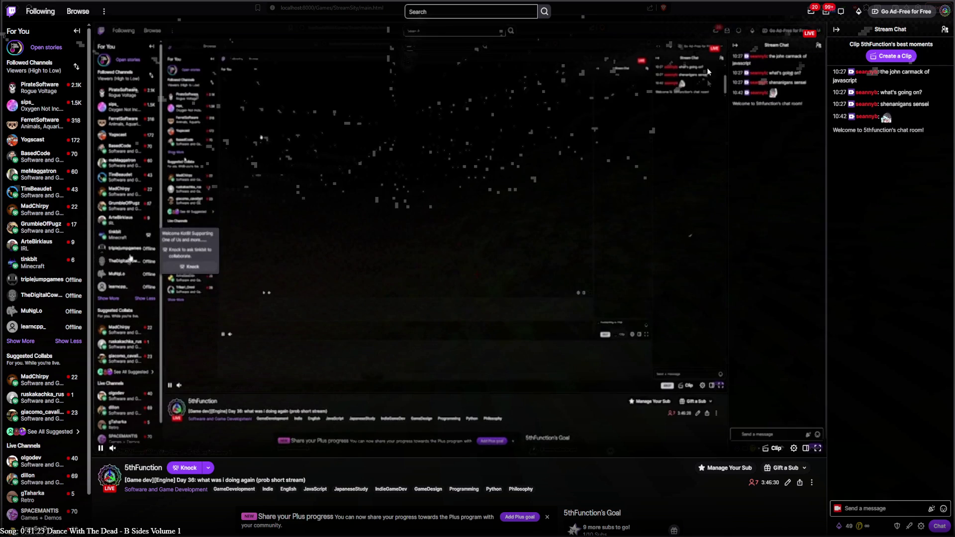
left_click(865, 104)
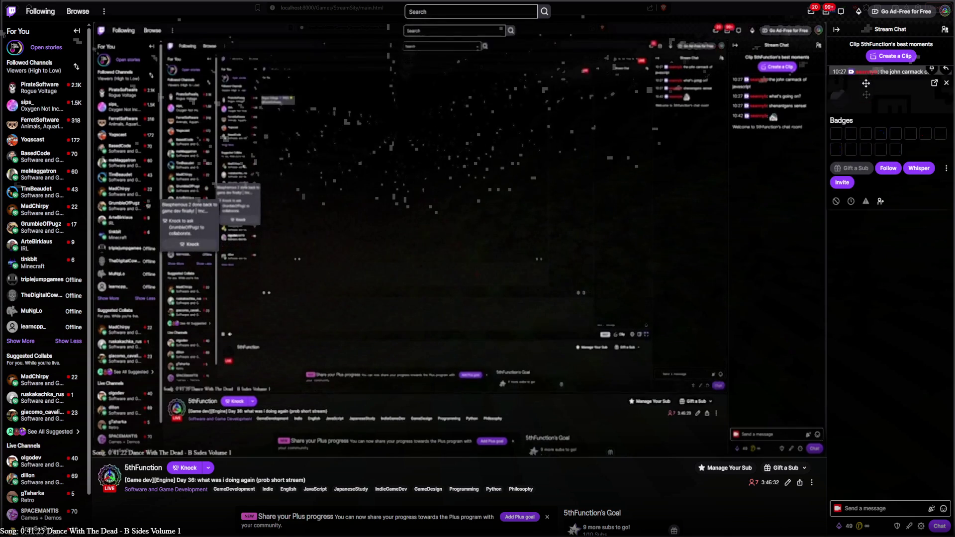
left_click(862, 93)
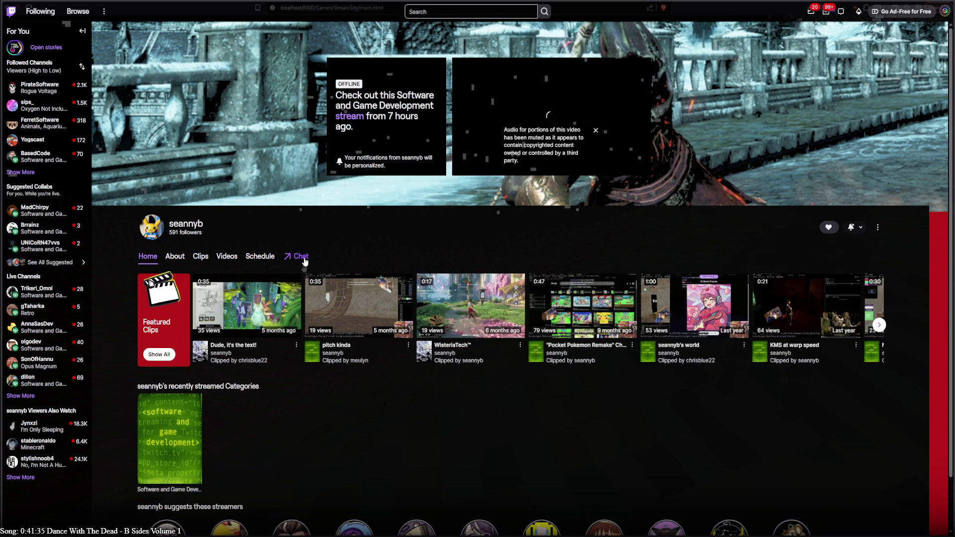
Start and pause the viewer's most recent video, then go back to your own live stream.
left_click(304, 259)
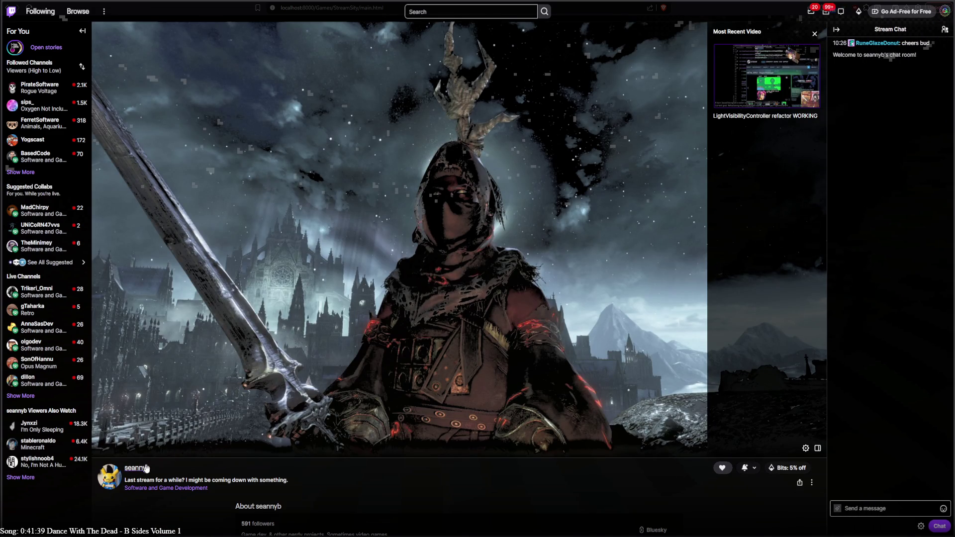
left_click(740, 95)
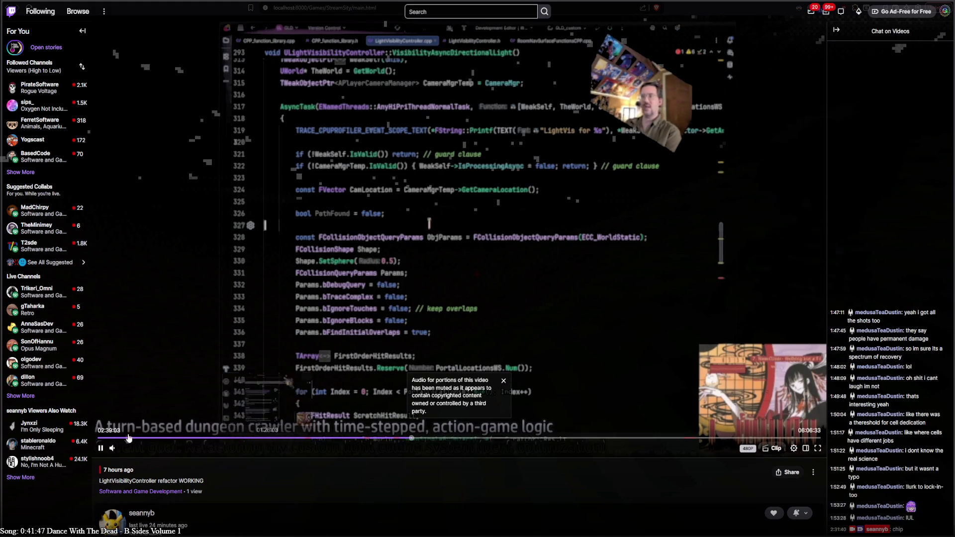
left_click(202, 207)
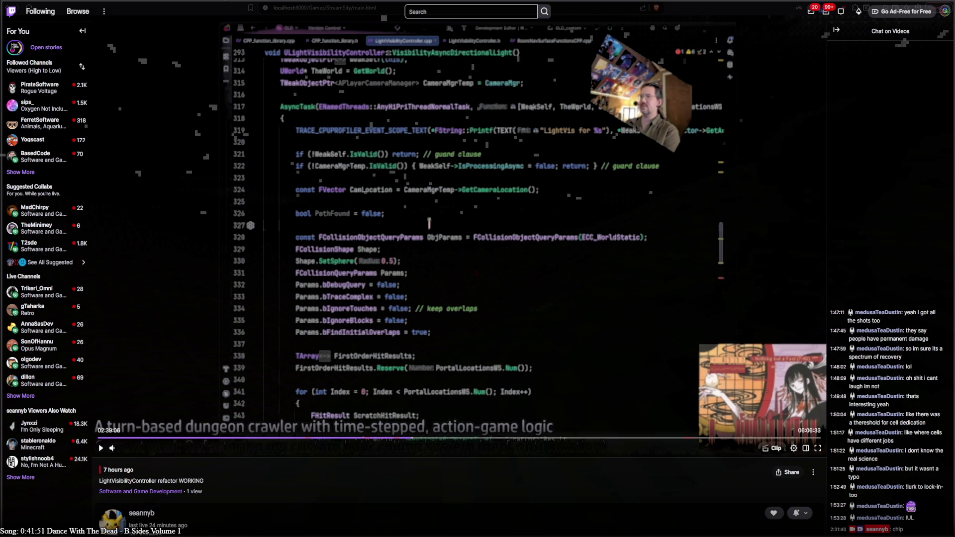
key("alt+Left")
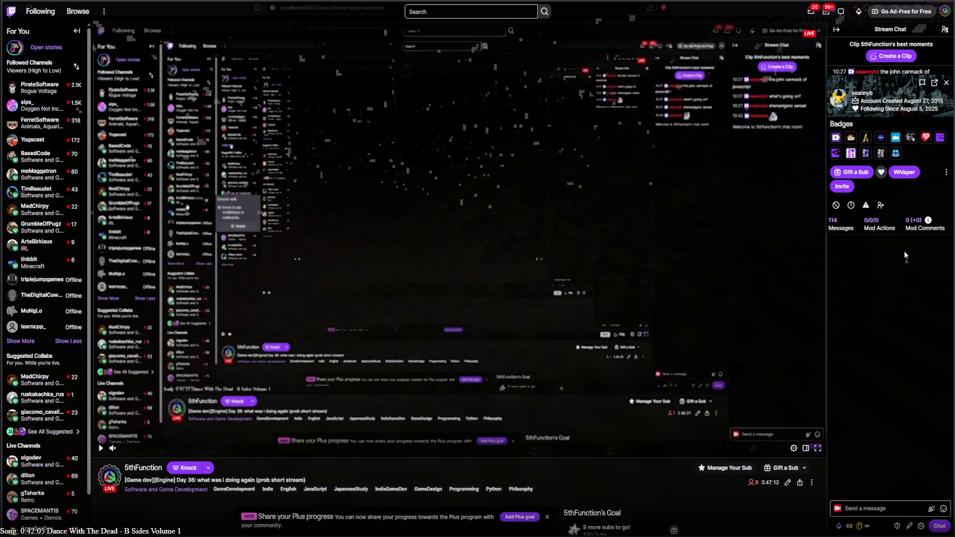
Close the viewer's user card in chat, then switch to the StreamSity game window.
left_click(946, 82)
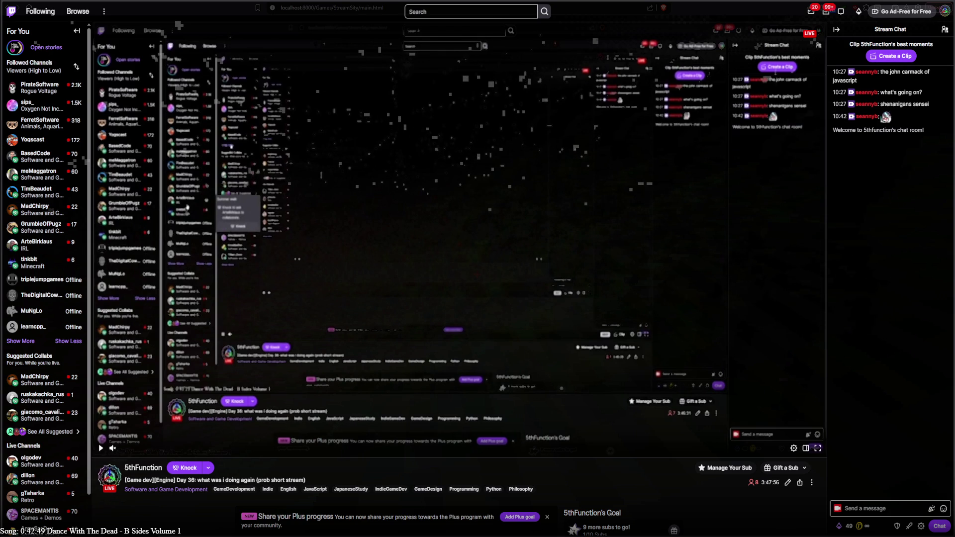
key("alt+Tab")
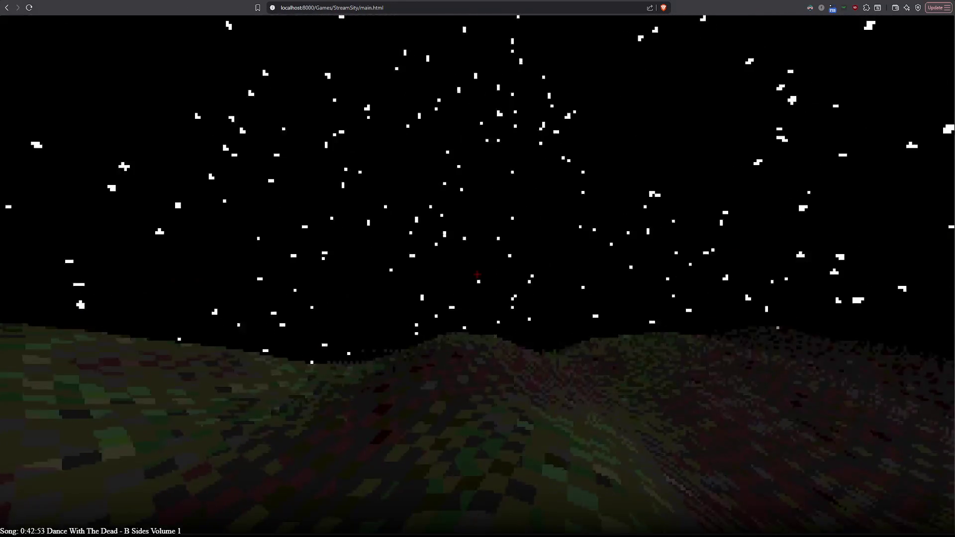
Toggle the game's F3 debug stats on and off, then switch back to Twitch.
key("F3")
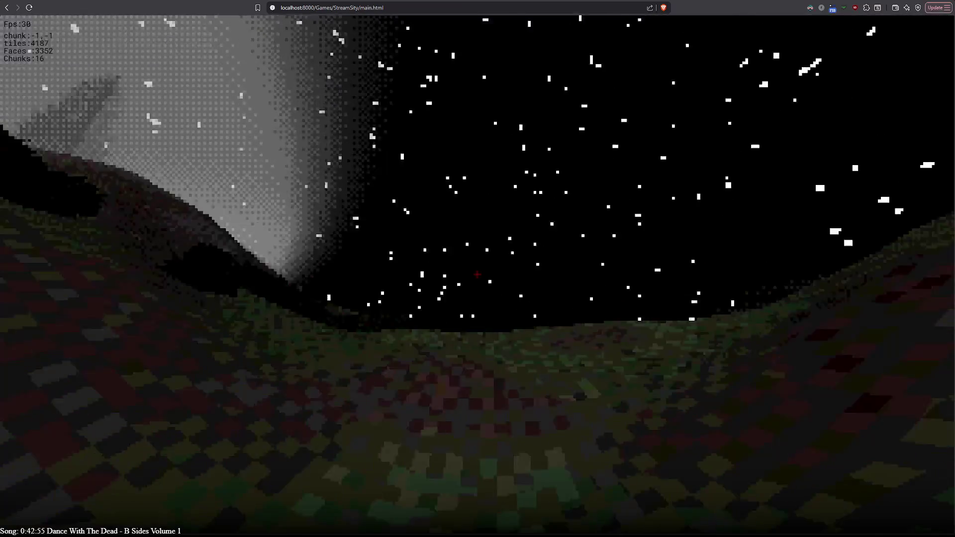
key("F3")
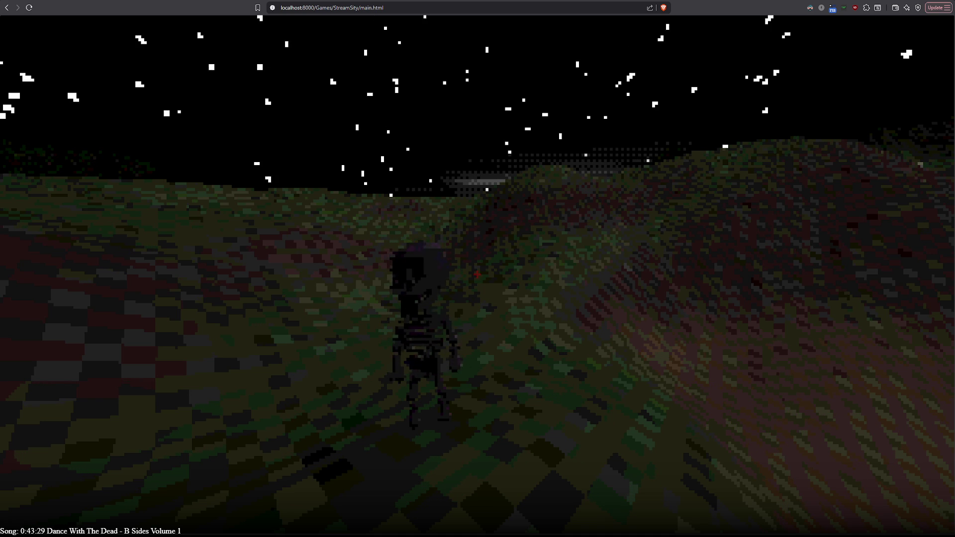
key("alt+Tab")
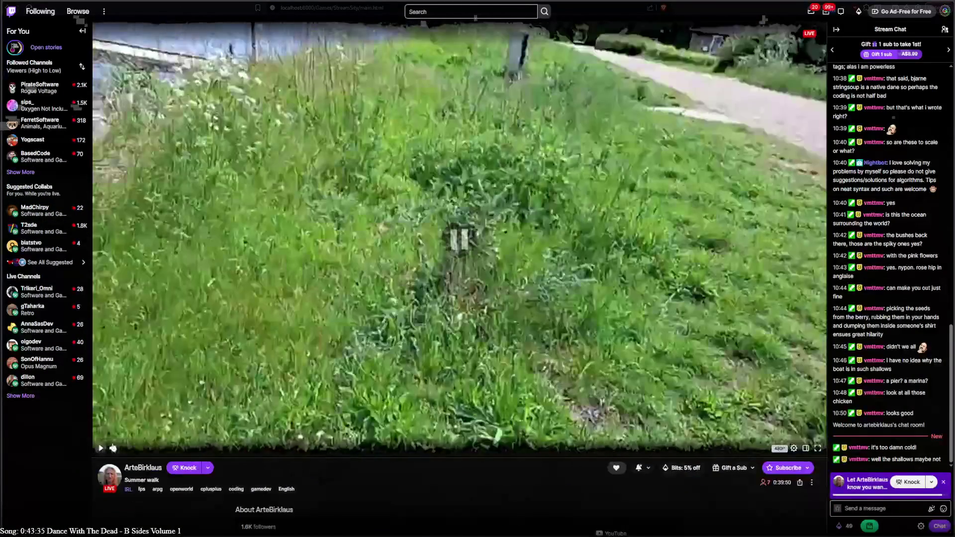
Pause the Summer walk live stream in the player.
left_click(268, 184)
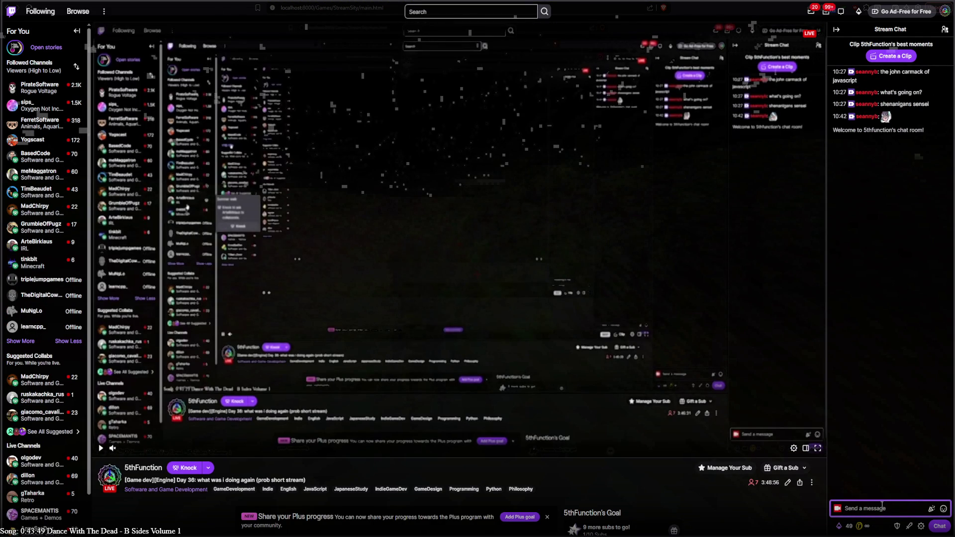
Send a /raid command in chat targeting the Summer walk streamer's channel.
type("/raid ArteBirklaus")
key("Return")
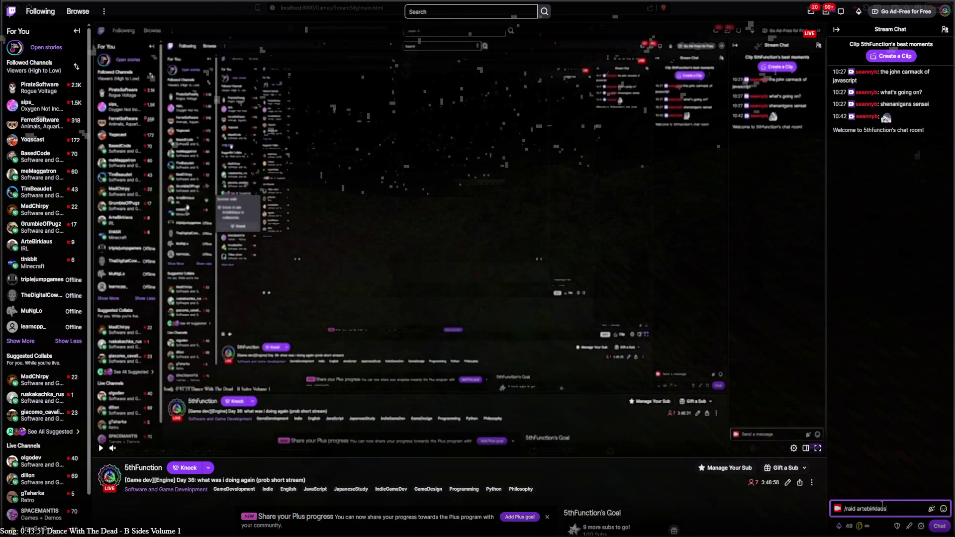